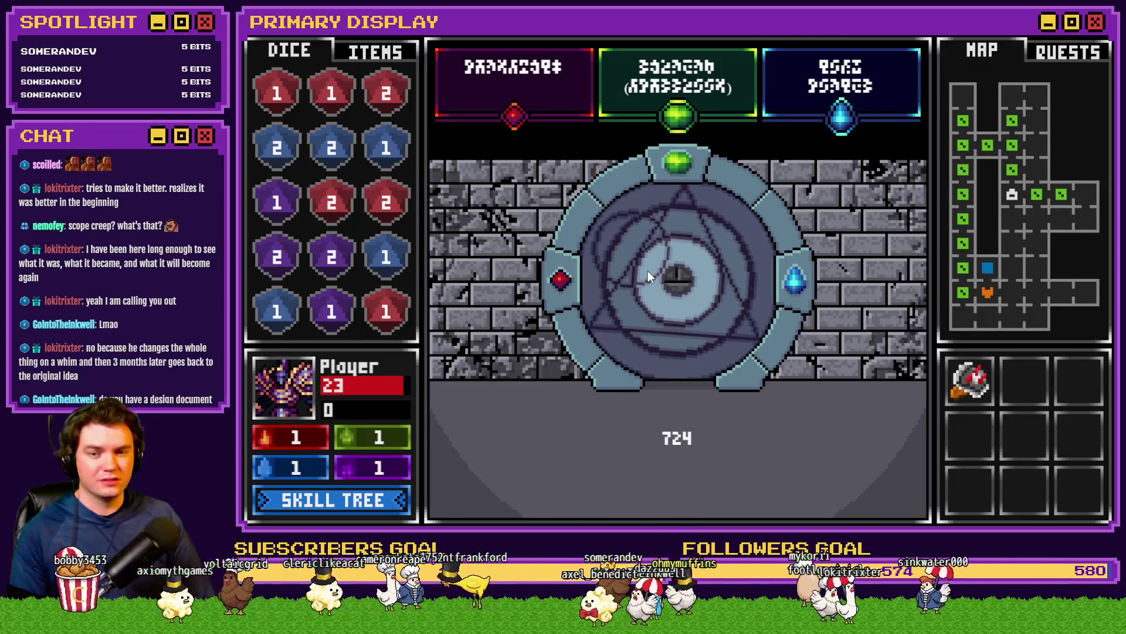
Step: Rotate the portal seal's rune rings three times, stopping with the counter at 765
{"action": "left_click", "coordinate": [649, 259]}
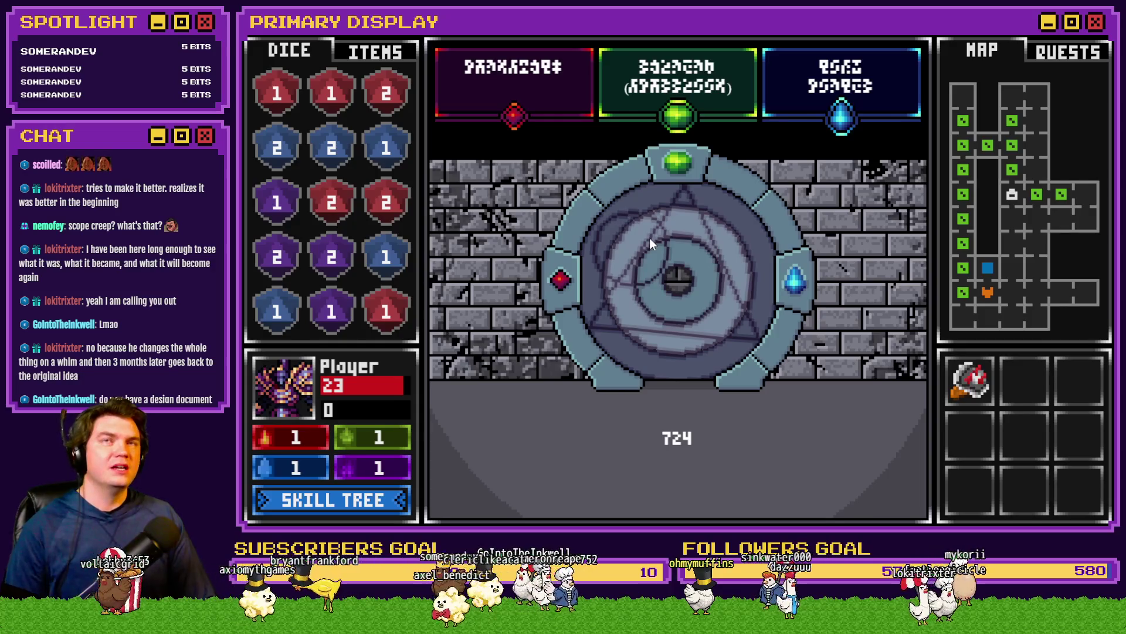
{"action": "left_click", "coordinate": [649, 247]}
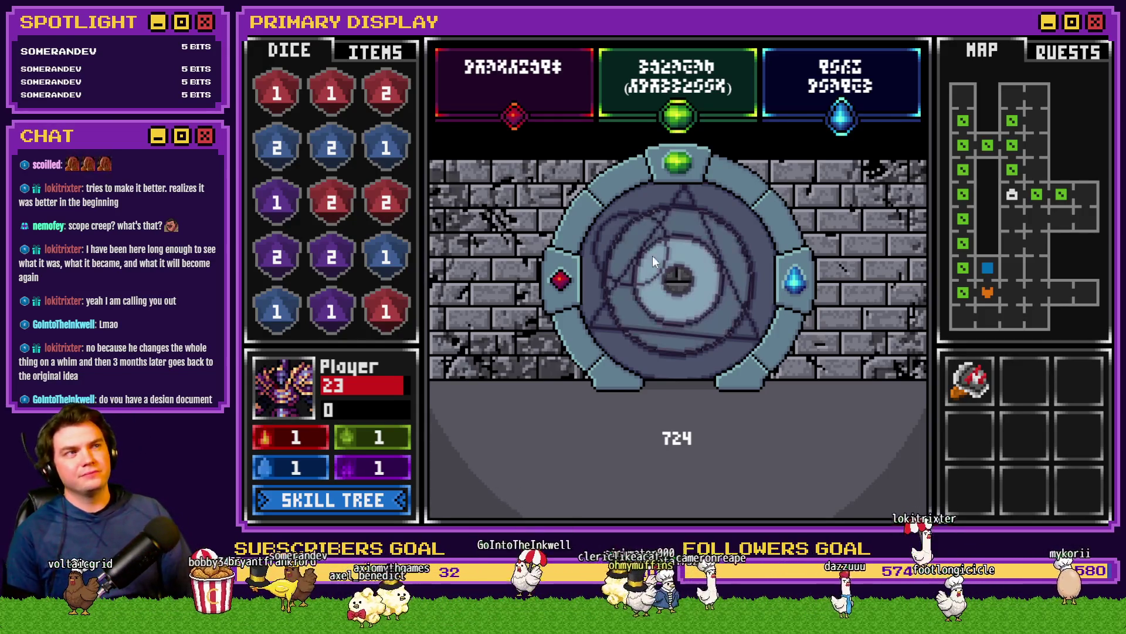
{"action": "left_click", "coordinate": [689, 363]}
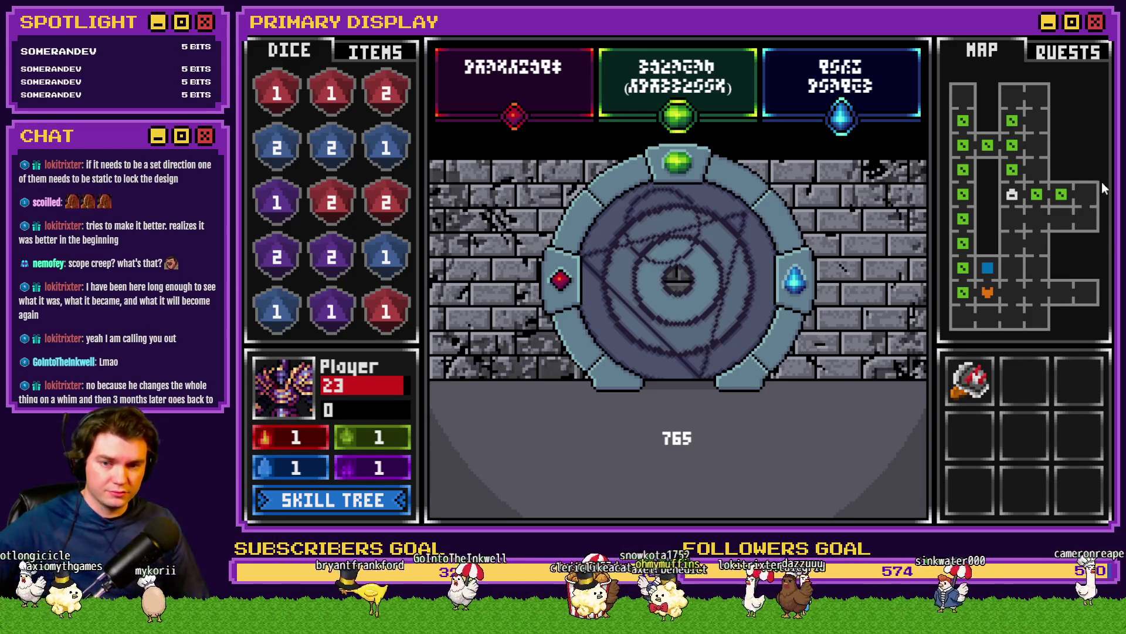
Step: Turn the lock rings four more times, then drag the middle ring around to realign its lines
{"action": "left_click", "coordinate": [683, 210]}
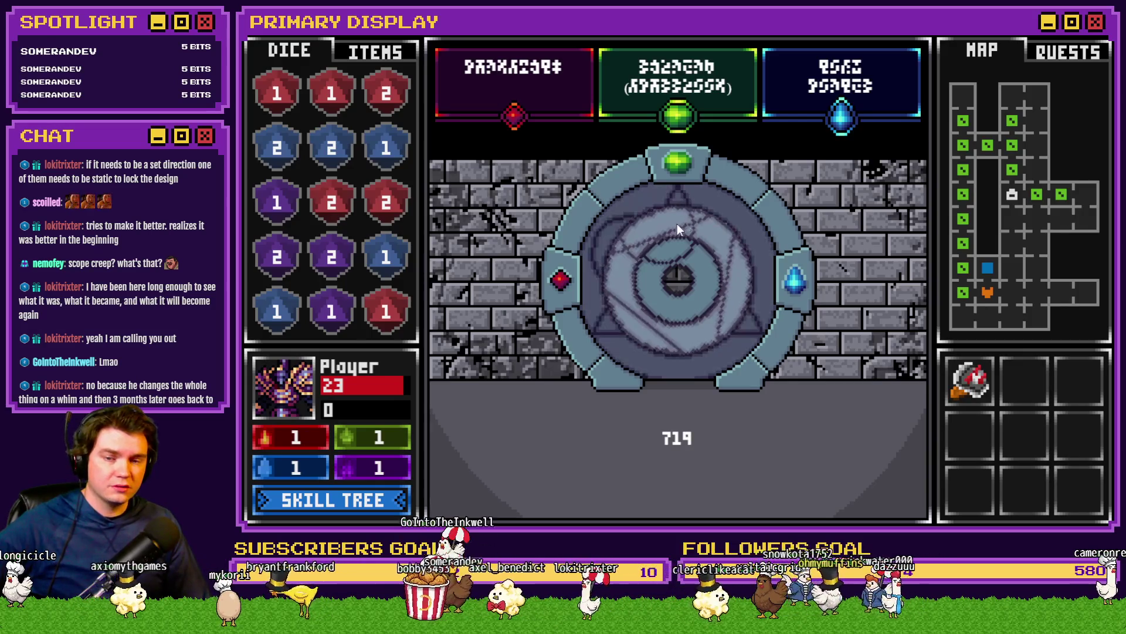
{"action": "left_click", "coordinate": [642, 223]}
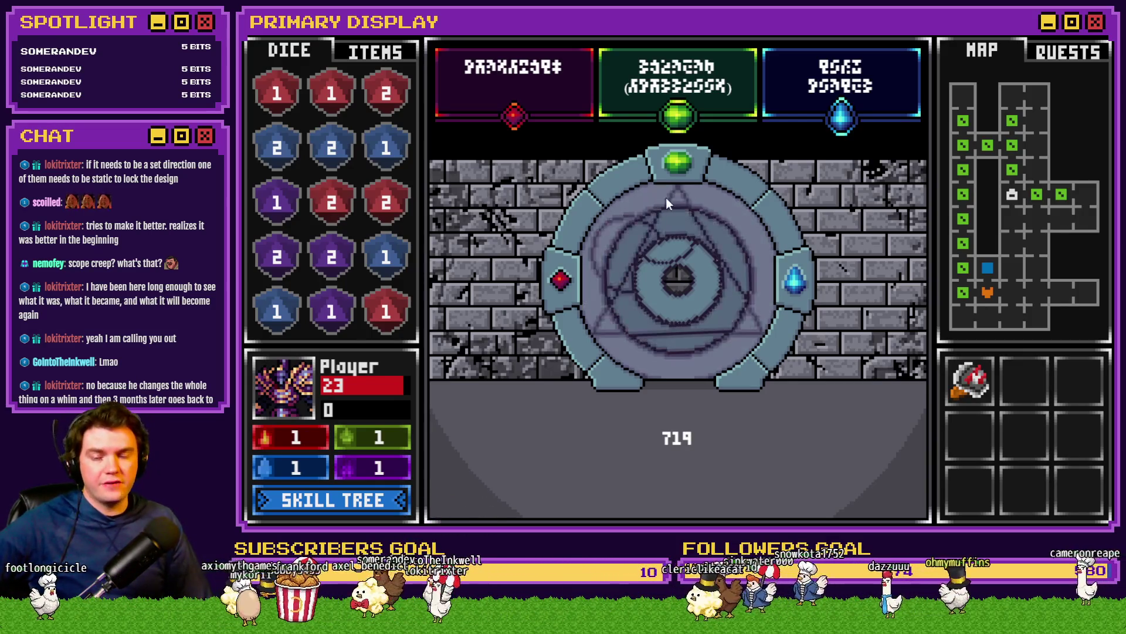
{"action": "left_click", "coordinate": [681, 241]}
{"action": "left_click", "coordinate": [729, 269]}
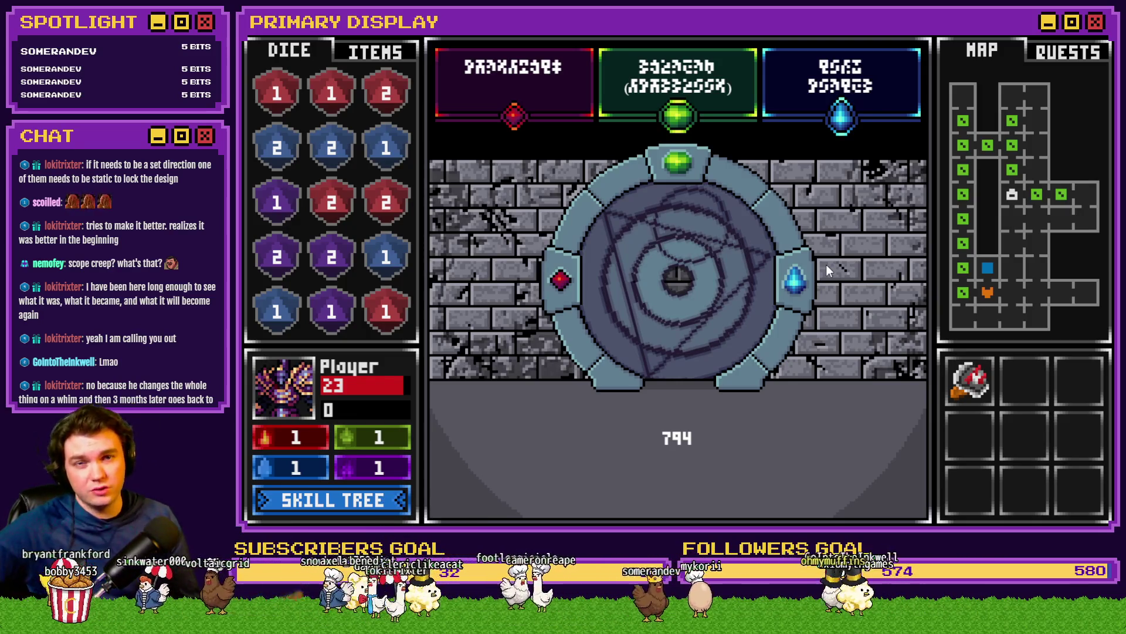
{"action": "mouse_move", "coordinate": [758, 259]}
{"action": "left_mouse_down"}
{"action": "mouse_move", "coordinate": [717, 210]}
{"action": "mouse_move", "coordinate": [685, 197]}
{"action": "mouse_move", "coordinate": [695, 225]}
{"action": "mouse_move", "coordinate": [637, 217]}
{"action": "mouse_move", "coordinate": [618, 238]}
{"action": "mouse_move", "coordinate": [642, 295]}
{"action": "mouse_move", "coordinate": [751, 292]}
{"action": "left_mouse_up"}
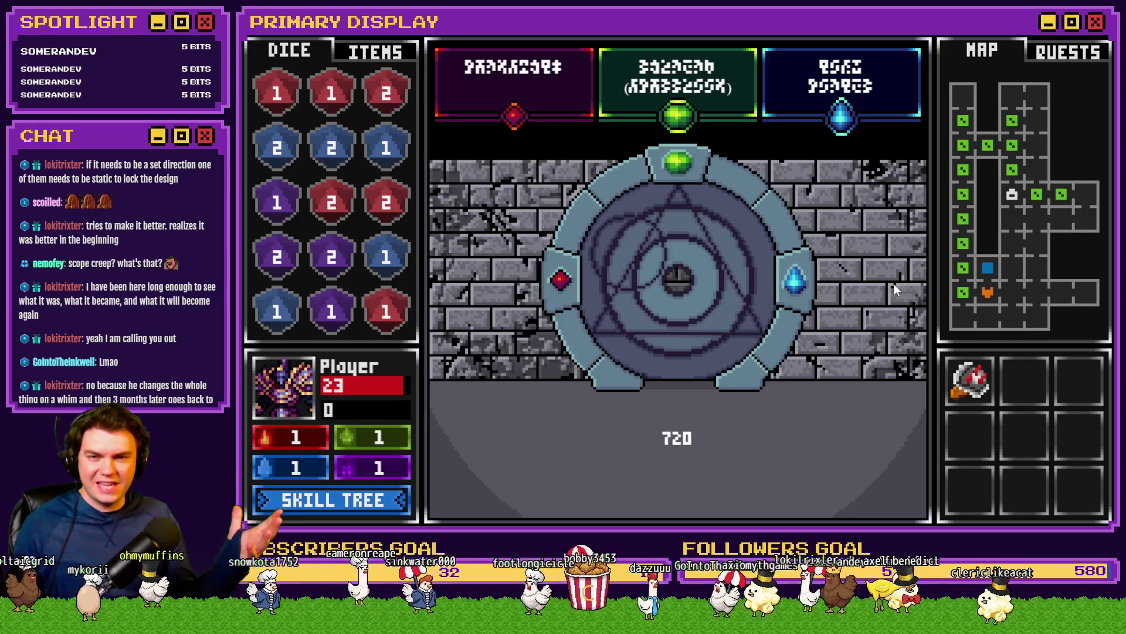
Step: Drag the inner disc to line up its triangle glyph, then activate the portal's centre knob
{"action": "mouse_move", "coordinate": [777, 216]}
{"action": "left_mouse_down"}
{"action": "mouse_move", "coordinate": [677, 195]}
{"action": "mouse_move", "coordinate": [670, 244]}
{"action": "mouse_move", "coordinate": [670, 184]}
{"action": "mouse_move", "coordinate": [688, 257]}
{"action": "left_mouse_up"}
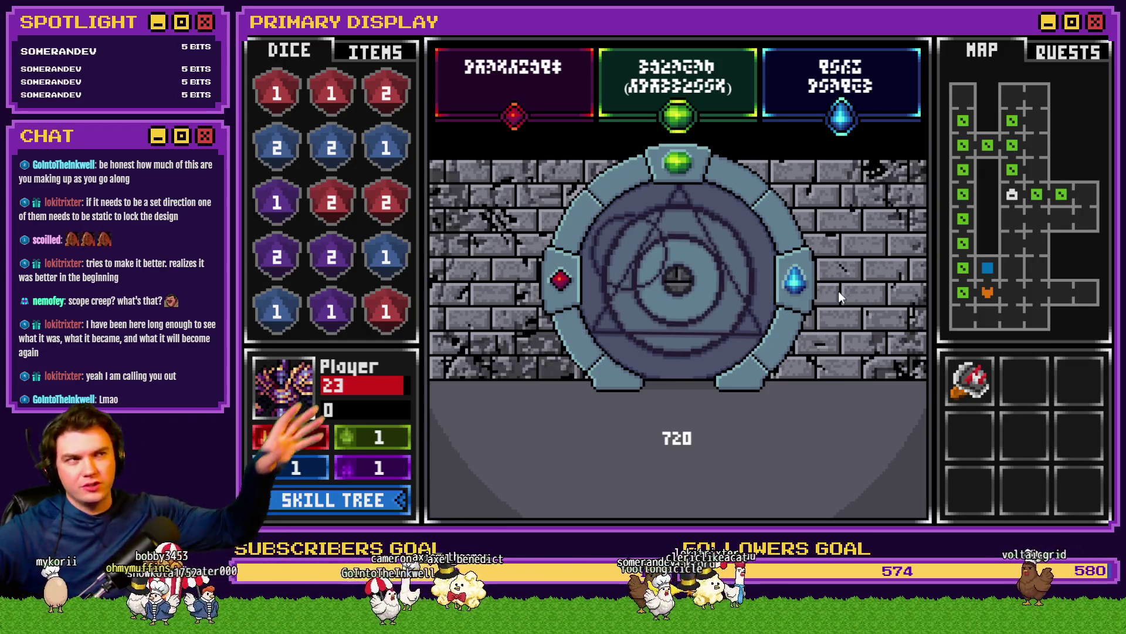
{"action": "left_click", "coordinate": [677, 280]}
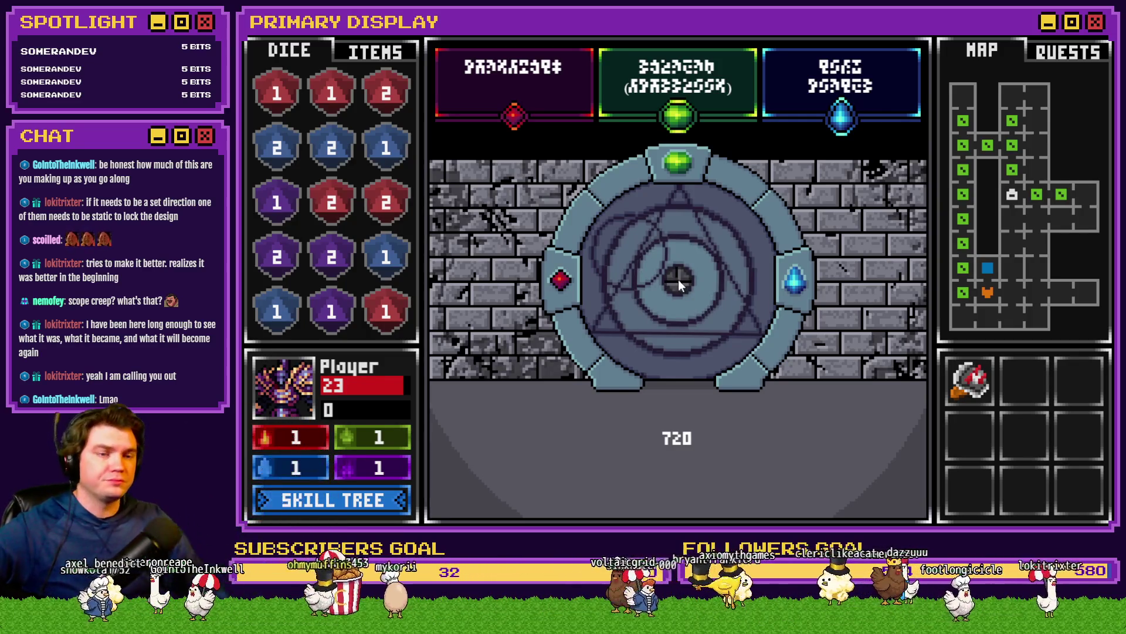
Step: Enter the portal and grab the Void Stone, then switch to the portal design artwork in Photoshop
{"action": "left_click", "coordinate": [801, 223]}
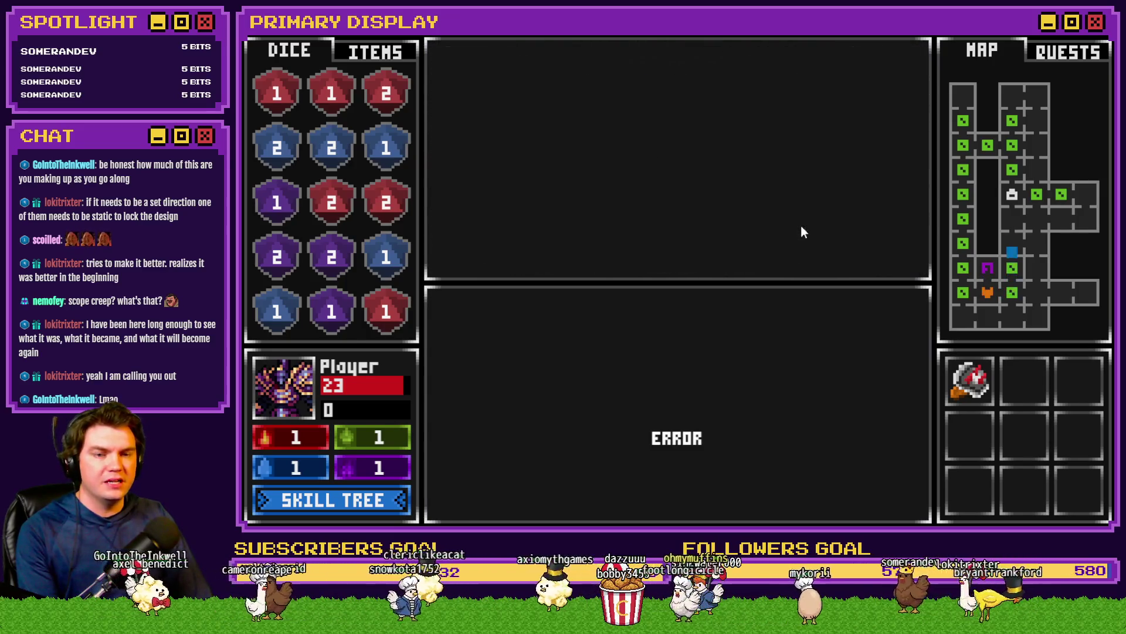
{"action": "mouse_move", "coordinate": [674, 221]}
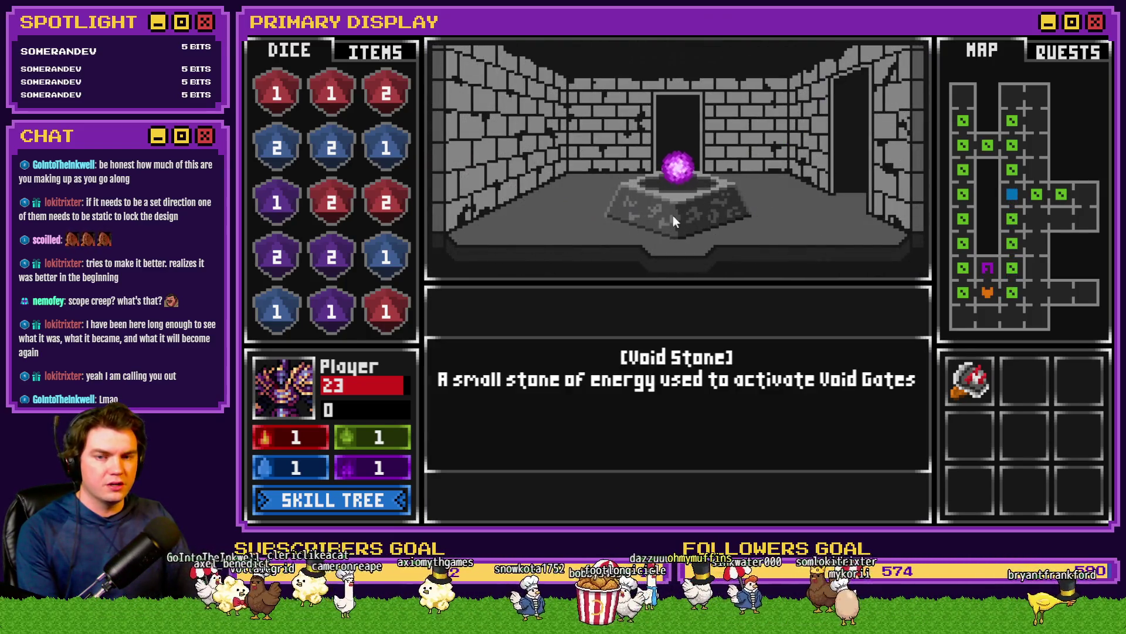
{"action": "left_click", "coordinate": [684, 170]}
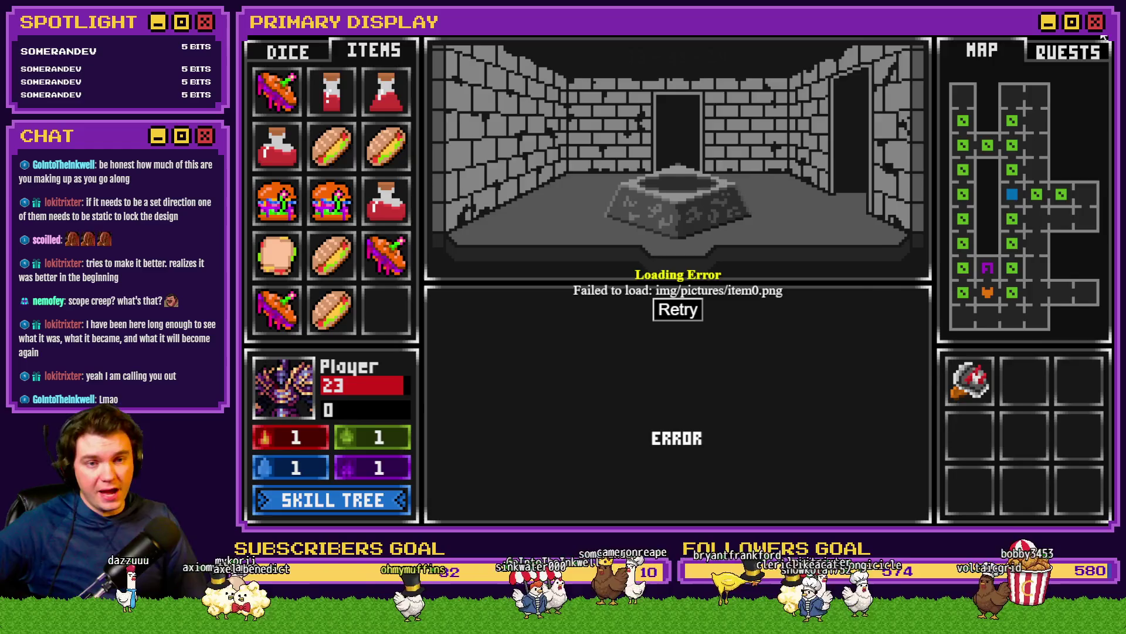
{"action": "key", "text": "alt+Tab"}
{"action": "left_click", "coordinate": [516, 63]}
Step: Show the newPortalPuzzleDesign.psdc artwork with the rune-ringed portal dial on brick
{"action": "left_click", "coordinate": [404, 64]}
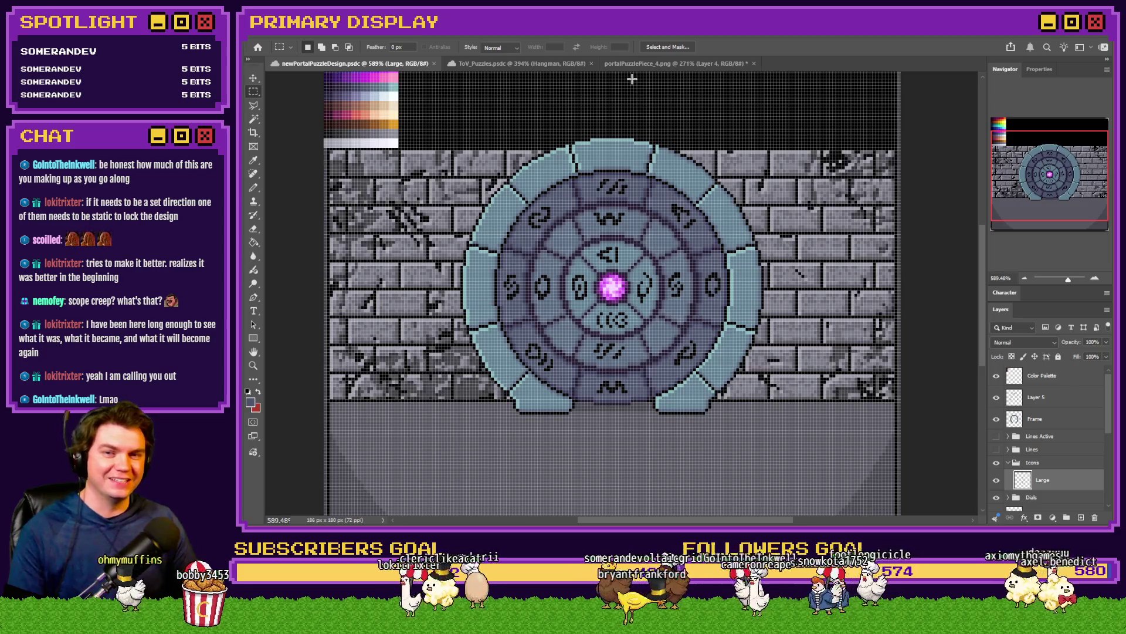
Step: View the slate-blue dial piece in the portalPuzzlePiece_4.png document
{"action": "left_click", "coordinate": [632, 61]}
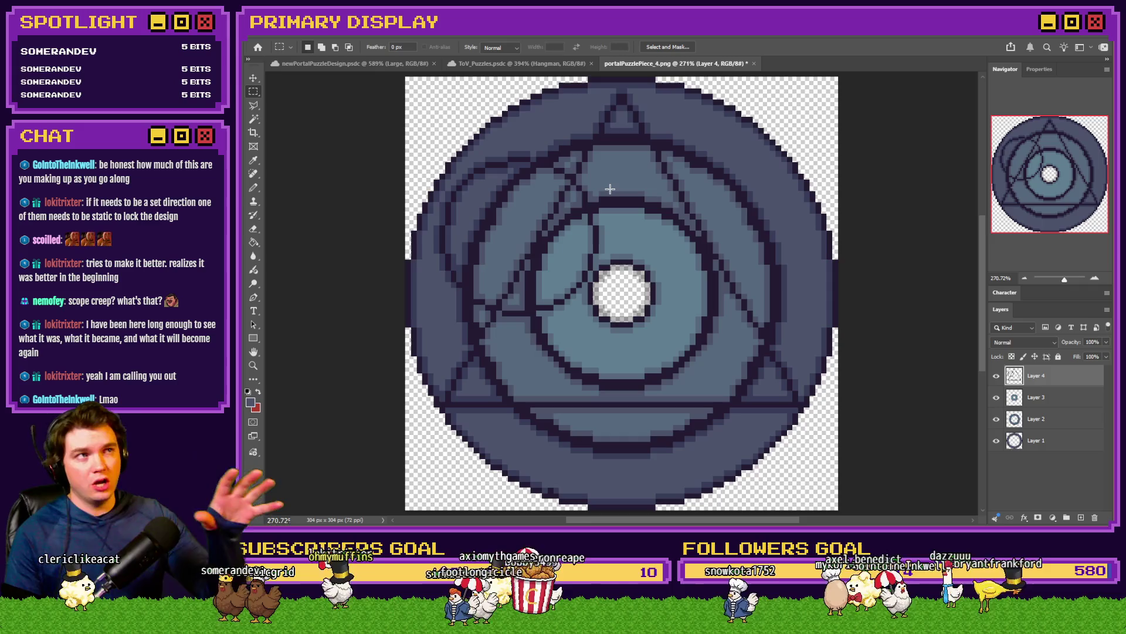
Step: Review the newPortalPuzzleDesign.psdc design and the dial piece art, then switch to RPG Maker
{"action": "left_click", "coordinate": [375, 65]}
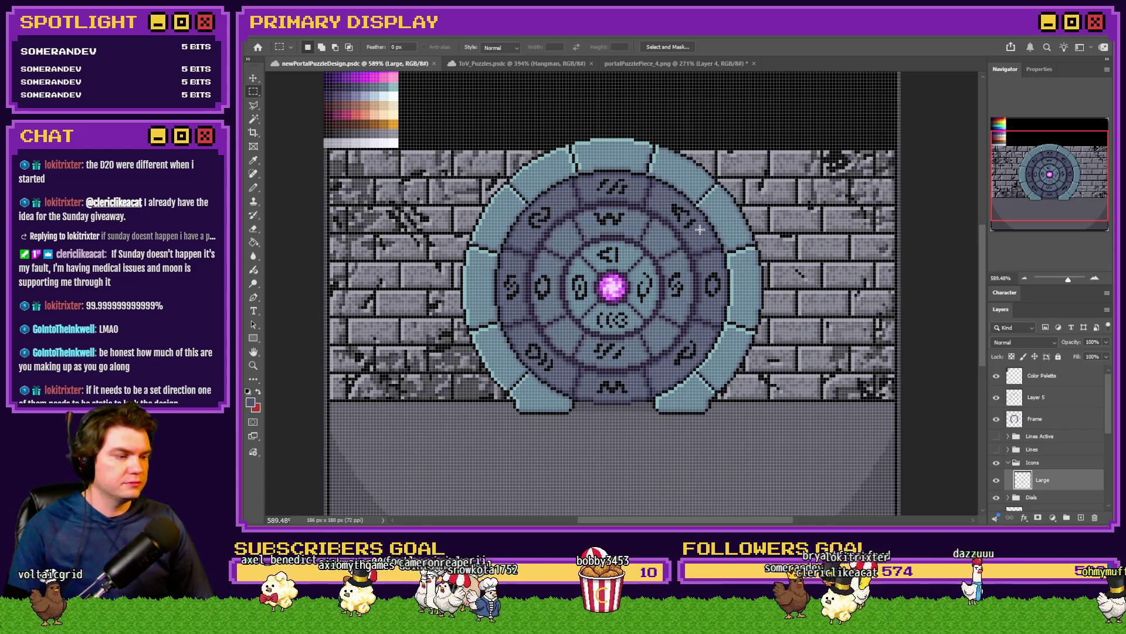
{"action": "left_click", "coordinate": [625, 64]}
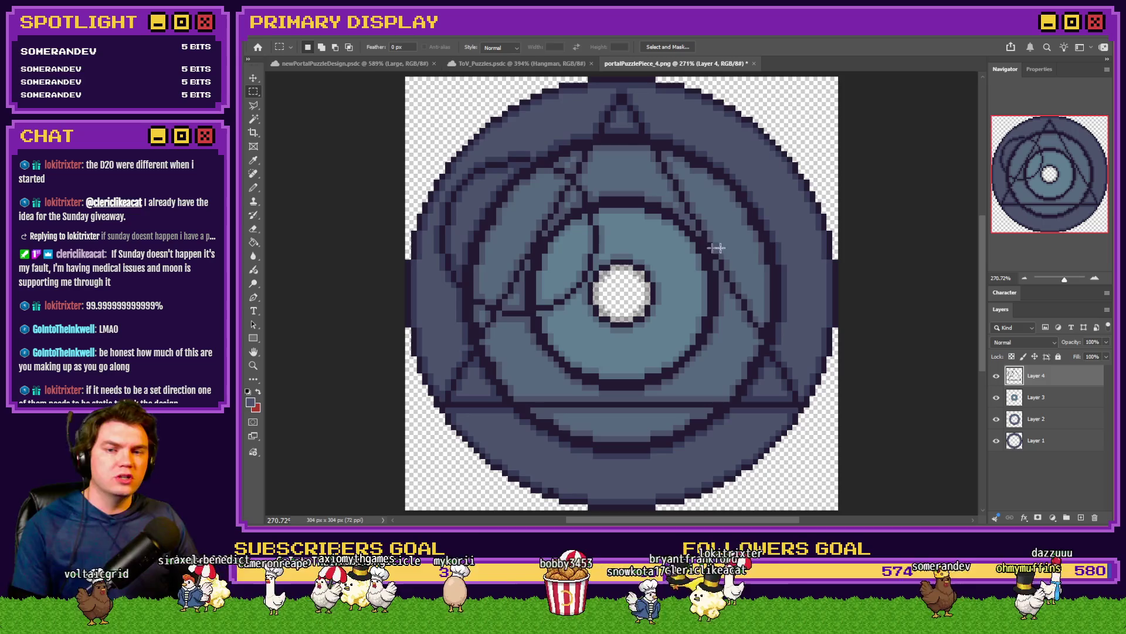
{"action": "key", "text": "alt+Tab"}
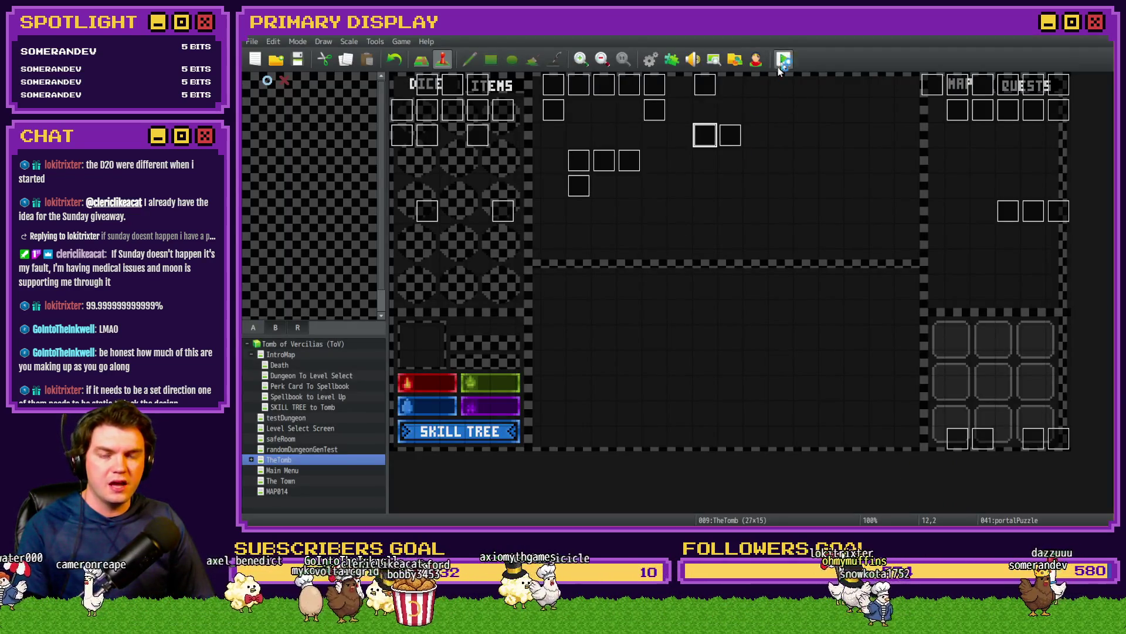
Step: Start a playtest, take the Spiked Pauldron perk, and walk through the dungeon corridors
{"action": "left_click", "coordinate": [781, 65]}
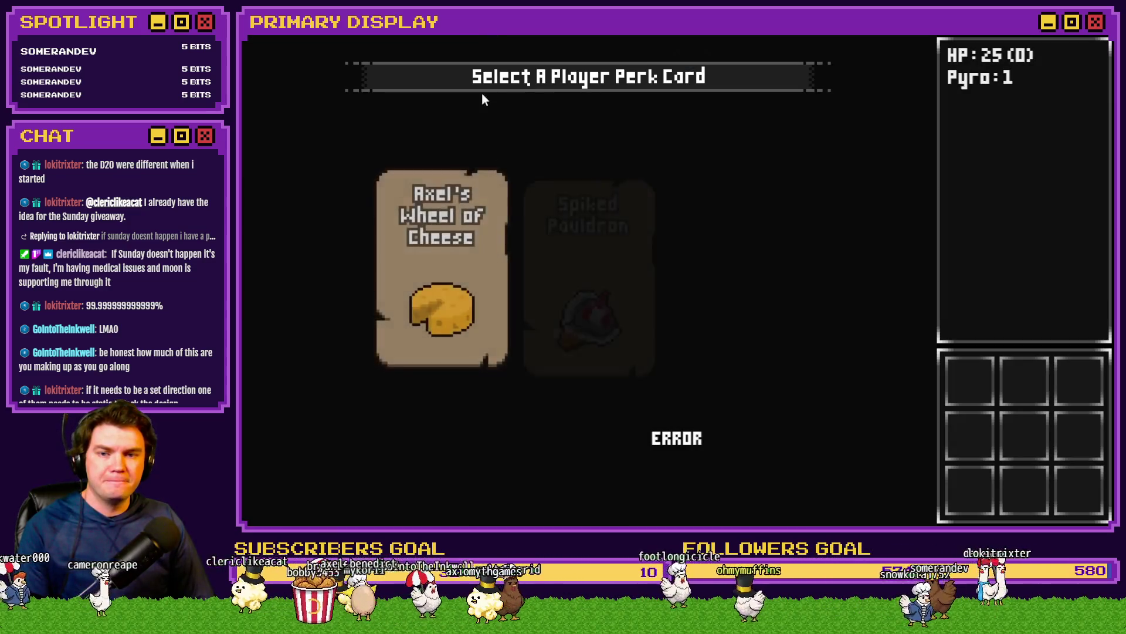
{"action": "left_click", "coordinate": [581, 210]}
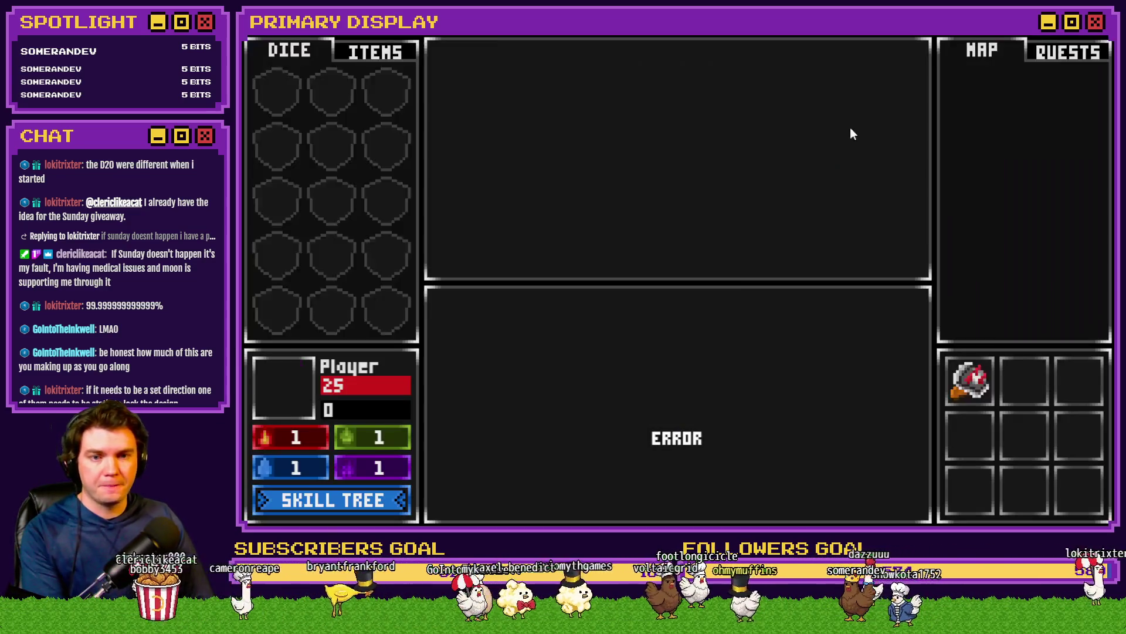
{"action": "key", "text": "Up"}
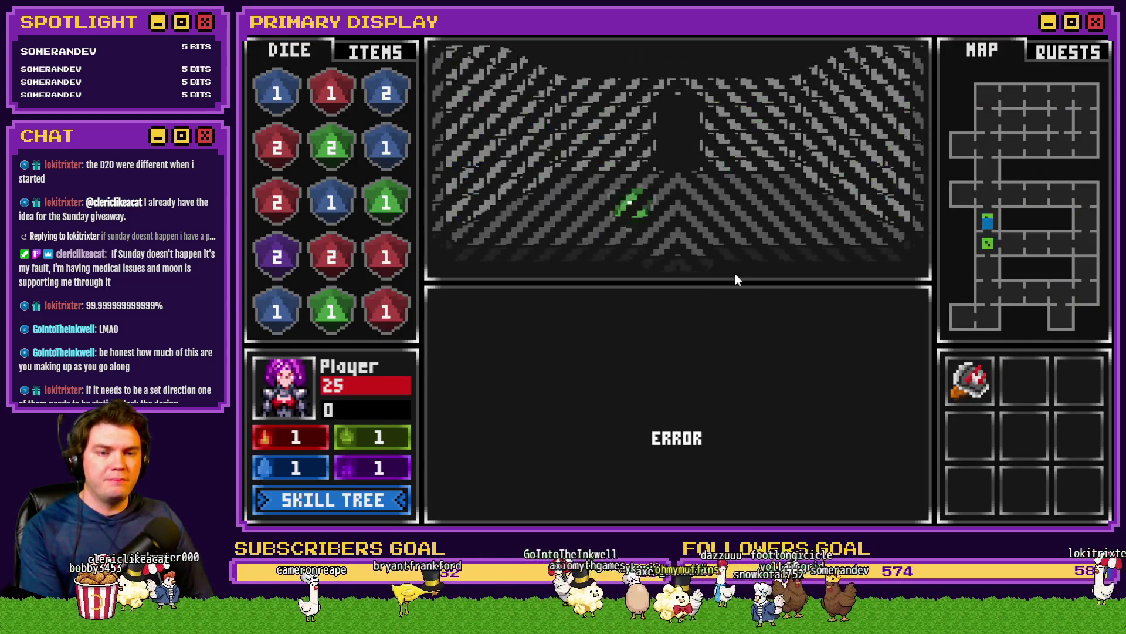
{"action": "key", "text": "Up"}
{"action": "key", "text": "Up"}
{"action": "key", "text": "Up"}
{"action": "key", "text": "Right"}
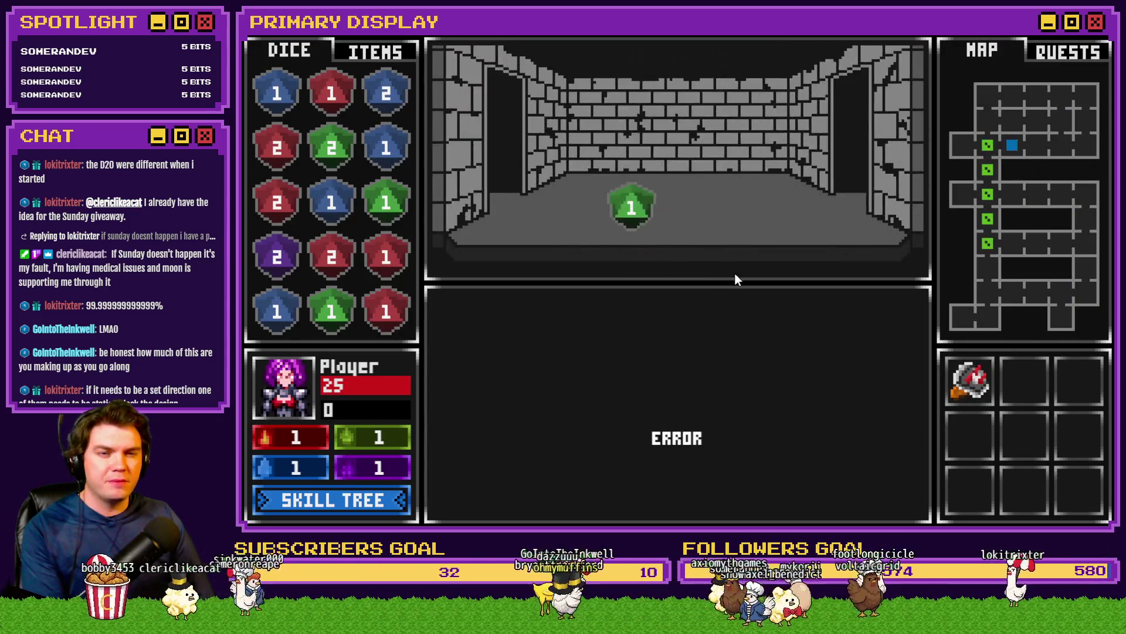
{"action": "key", "text": "Up"}
{"action": "key", "text": "Up"}
{"action": "key", "text": "Up"}
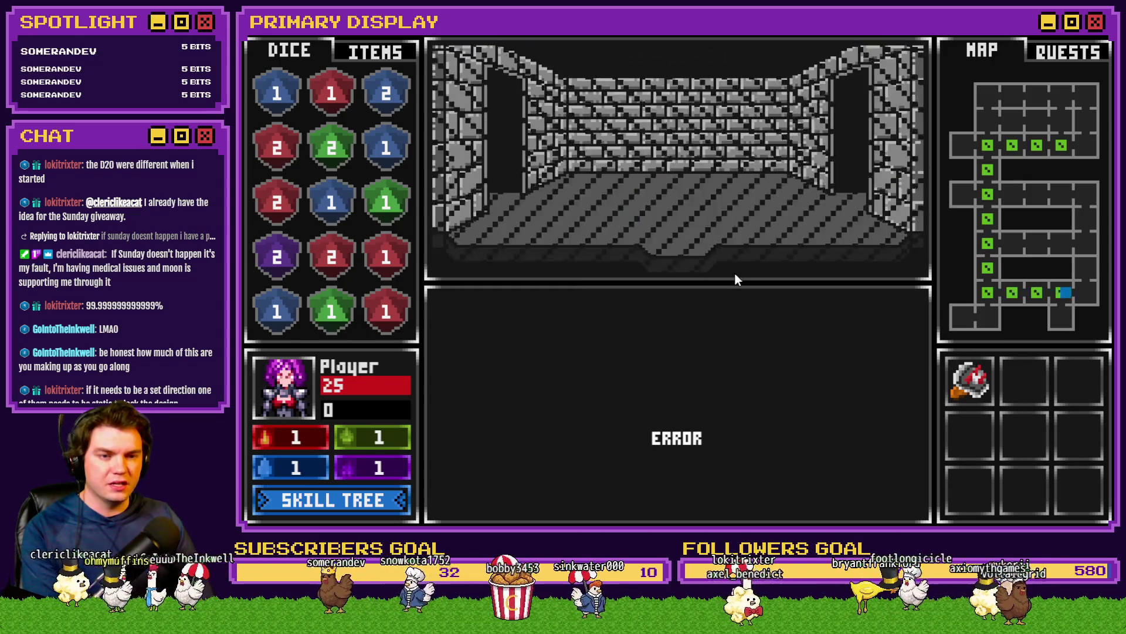
Step: Pick the door lock by matching gems, then hit twice and stand on 17 against Danathar
{"action": "left_click", "coordinate": [712, 402]}
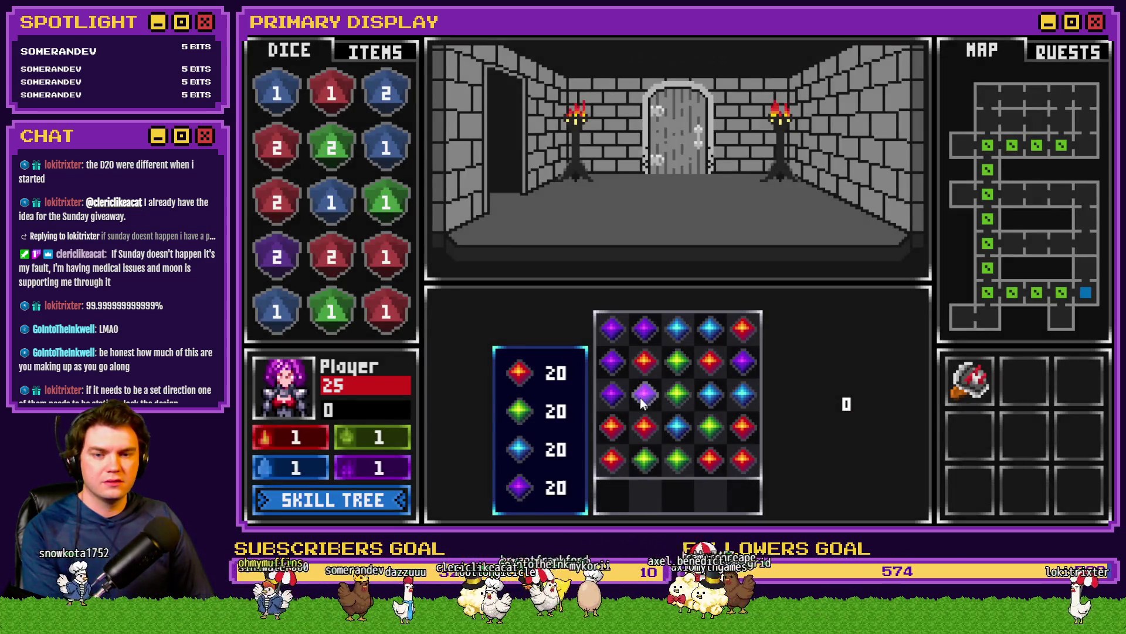
{"action": "left_click", "coordinate": [672, 462]}
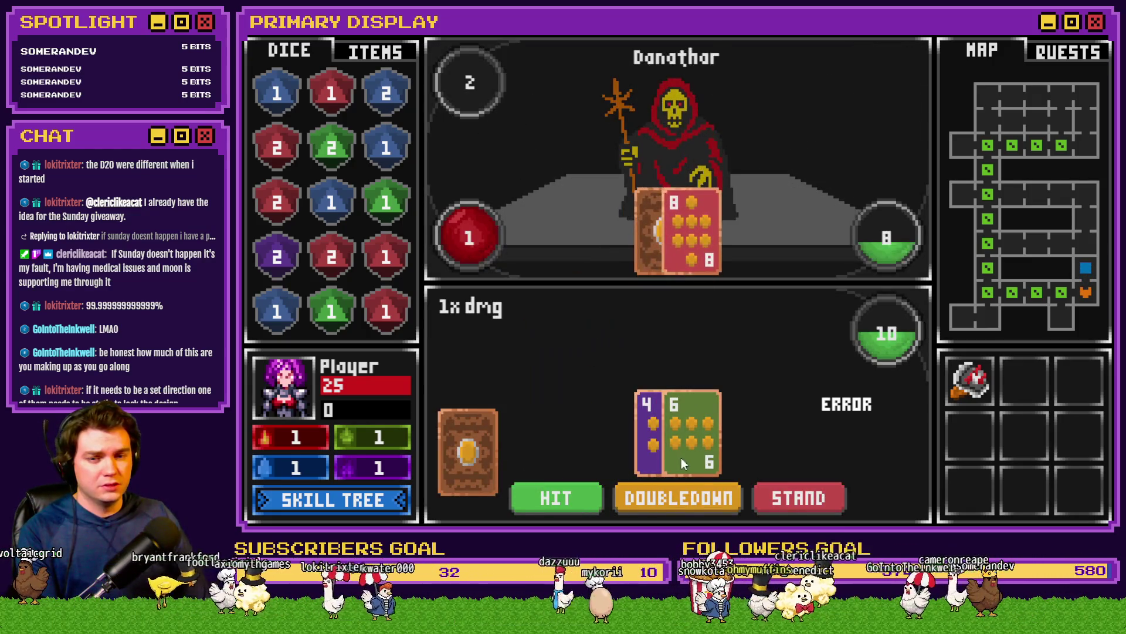
{"action": "left_click", "coordinate": [584, 493]}
{"action": "left_click", "coordinate": [584, 494]}
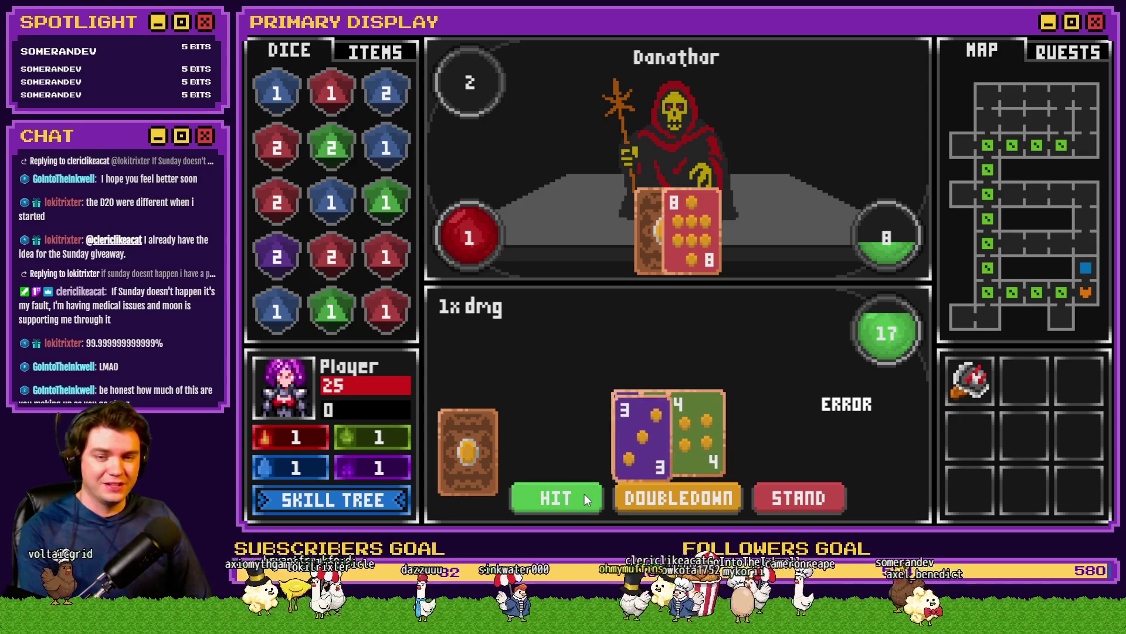
{"action": "left_click", "coordinate": [802, 505]}
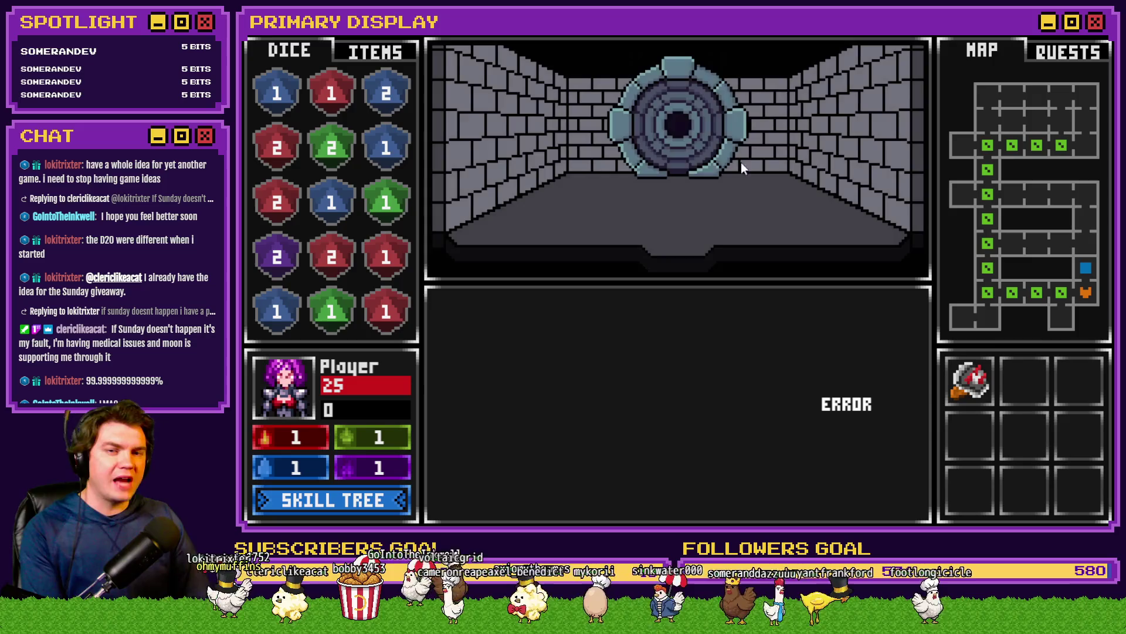
Step: Attune to the Glyphs, show the ITEMS panel, turn the inner rune dial, then switch to YouTube Studio
{"action": "left_click", "coordinate": [675, 395]}
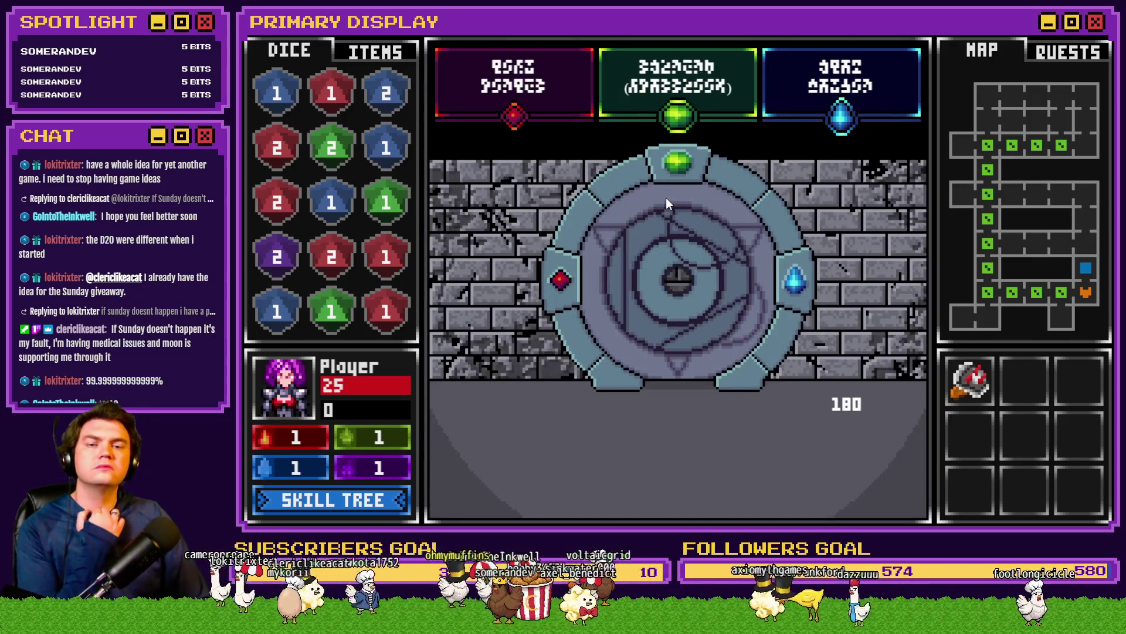
{"action": "left_click", "coordinate": [375, 49]}
{"action": "mouse_move", "coordinate": [387, 265]}
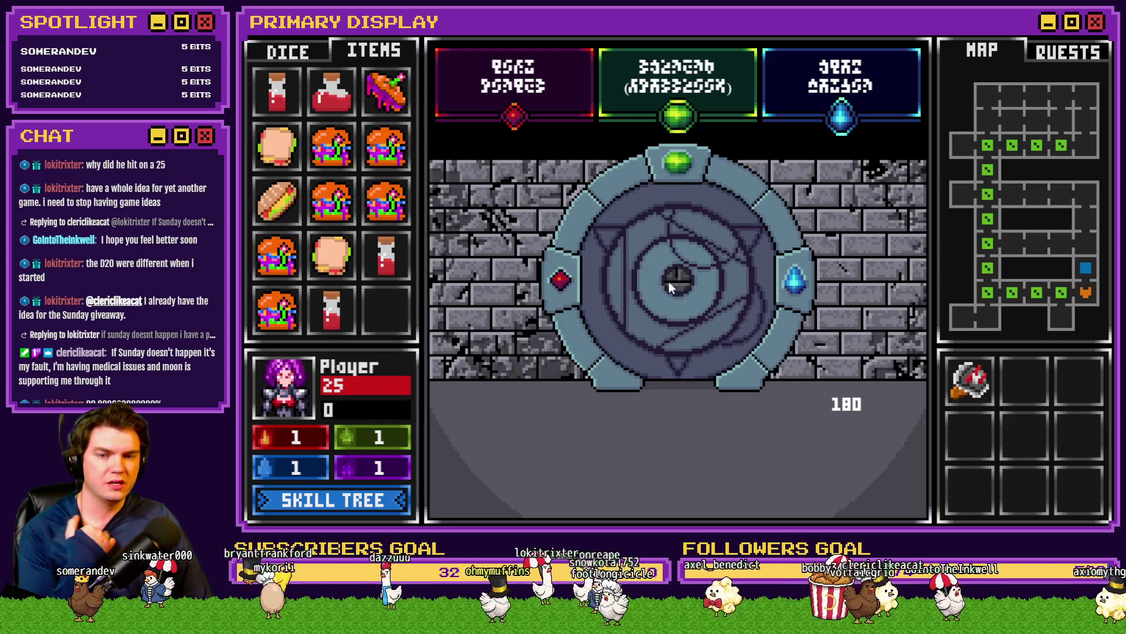
{"action": "mouse_move", "coordinate": [669, 281]}
{"action": "left_mouse_down"}
{"action": "mouse_move", "coordinate": [652, 227]}
{"action": "mouse_move", "coordinate": [604, 242]}
{"action": "mouse_move", "coordinate": [613, 332]}
{"action": "mouse_move", "coordinate": [696, 358]}
{"action": "mouse_move", "coordinate": [733, 350]}
{"action": "mouse_move", "coordinate": [708, 240]}
{"action": "mouse_move", "coordinate": [653, 233]}
{"action": "mouse_move", "coordinate": [635, 262]}
{"action": "mouse_move", "coordinate": [649, 293]}
{"action": "left_mouse_up"}
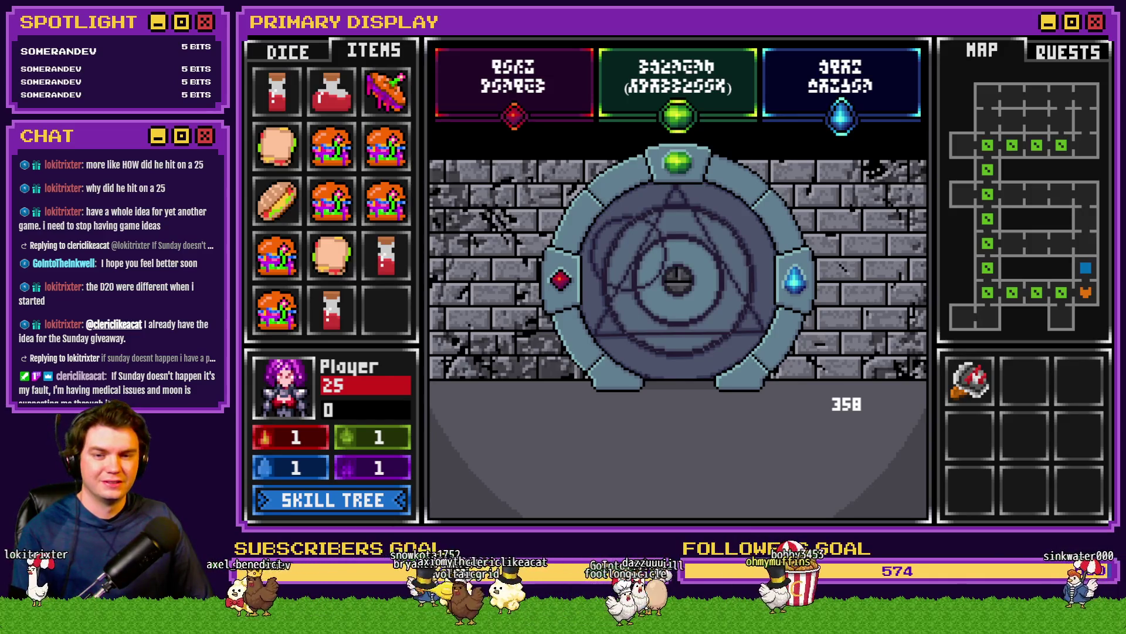
{"action": "key", "text": "alt+Tab"}
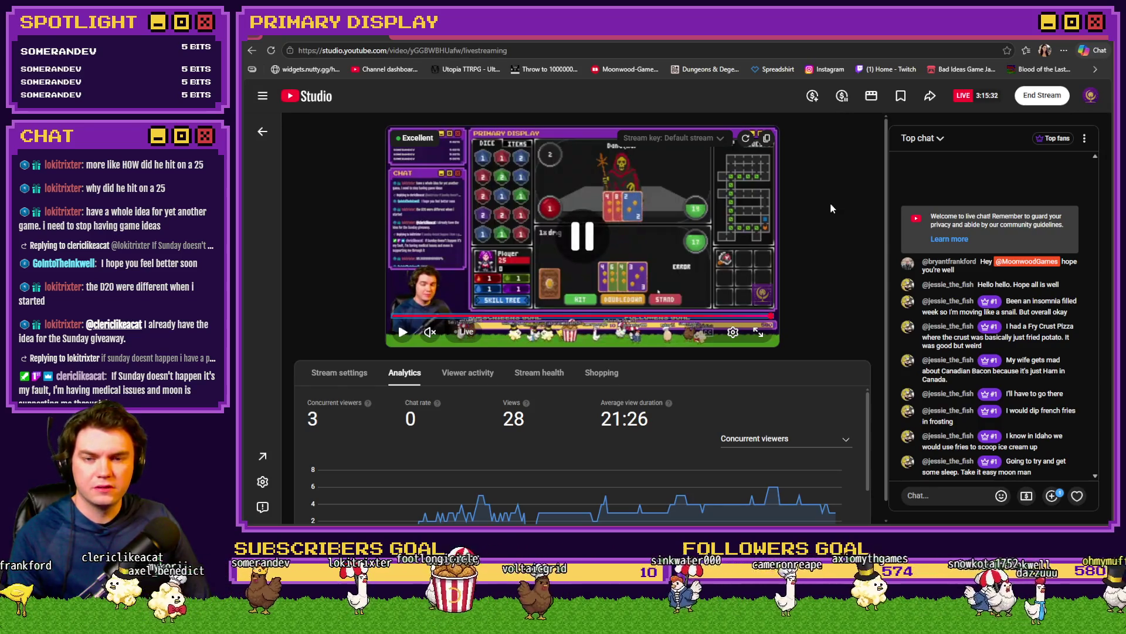
Step: Play and pause the livestream preview, then minimize the browser to return to the TheTomb map
{"action": "left_click", "coordinate": [715, 220]}
{"action": "left_click", "coordinate": [715, 216]}
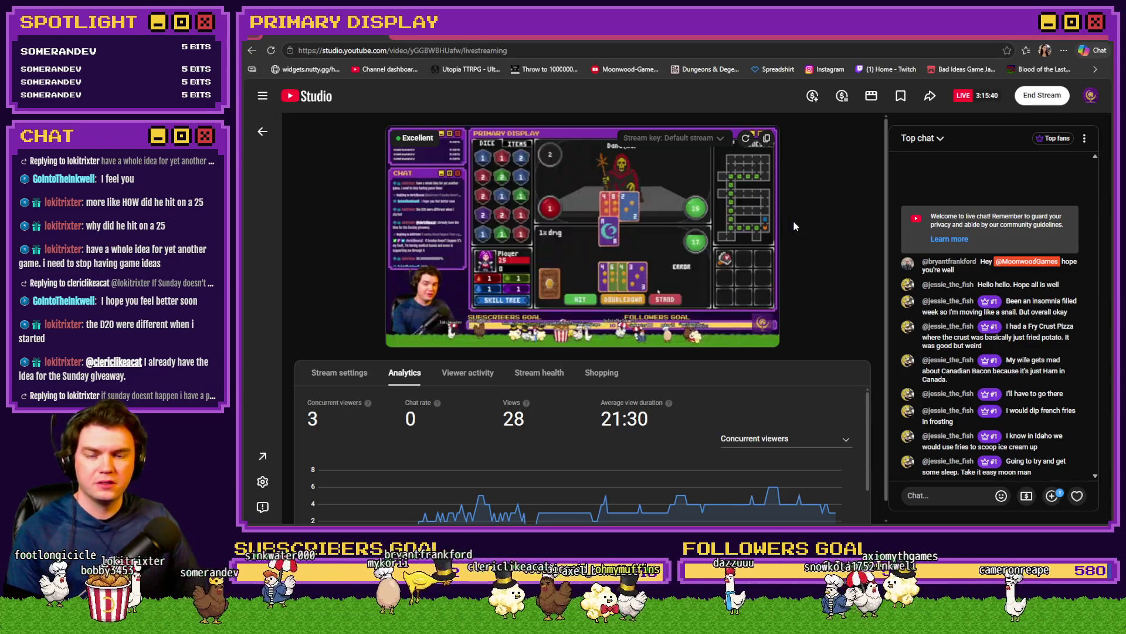
{"action": "left_click", "coordinate": [733, 225]}
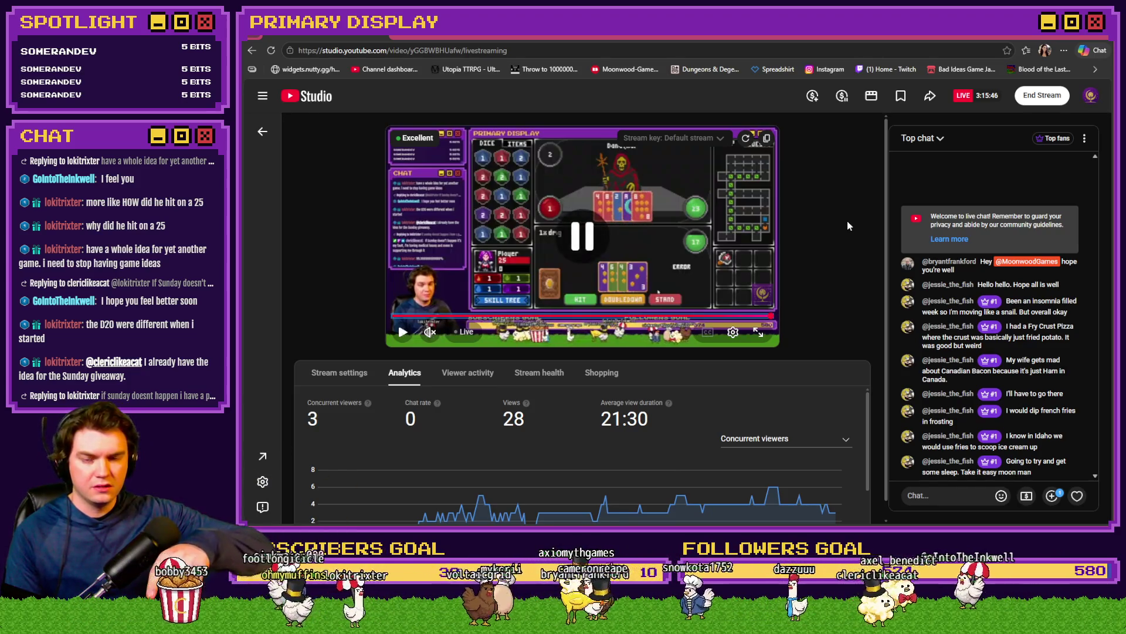
{"action": "key", "text": "space"}
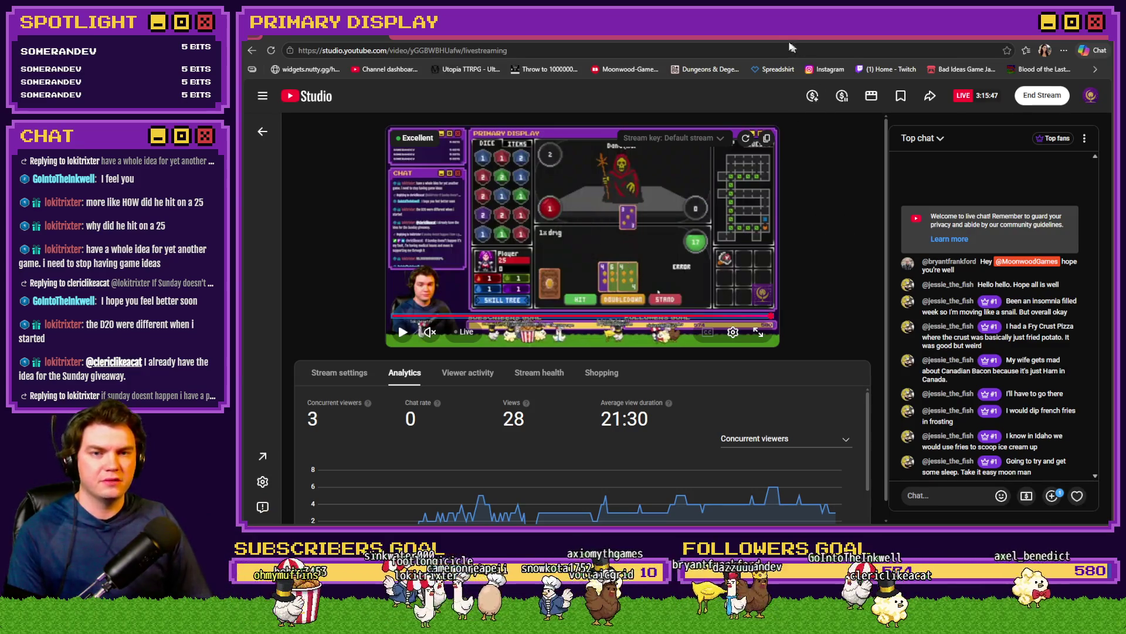
{"action": "key", "text": "super+Down"}
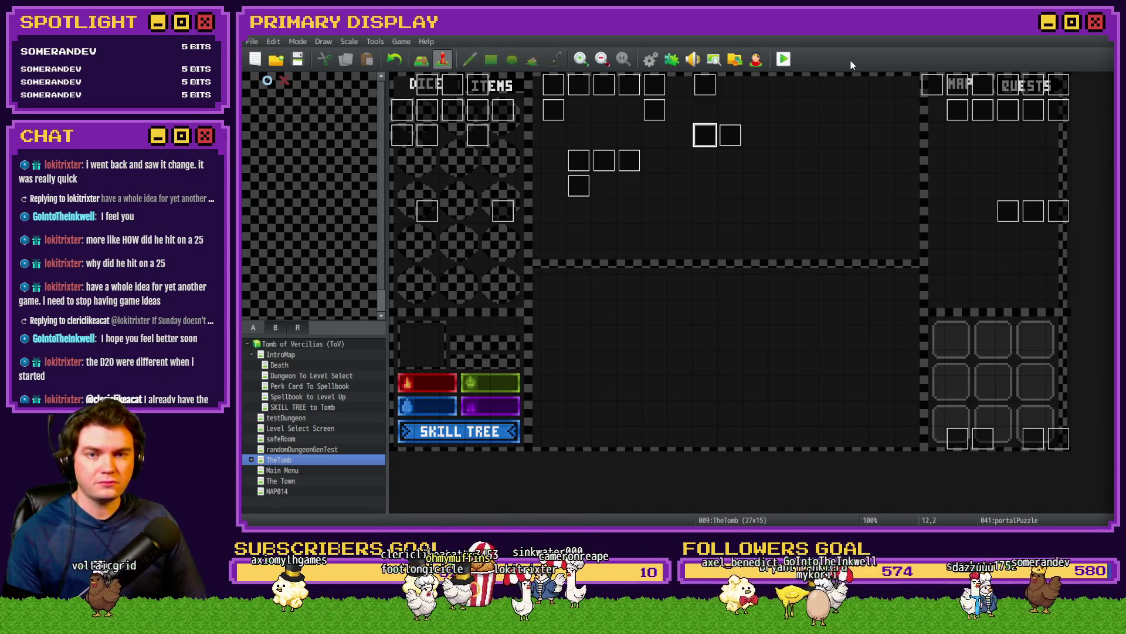
Step: In Photoshop, flip between portalPuzzlePiece_4, ToV_Puzzles and newPortalPuzzleDesign, finishing on the door mock-up
{"action": "key", "text": "alt+Tab"}
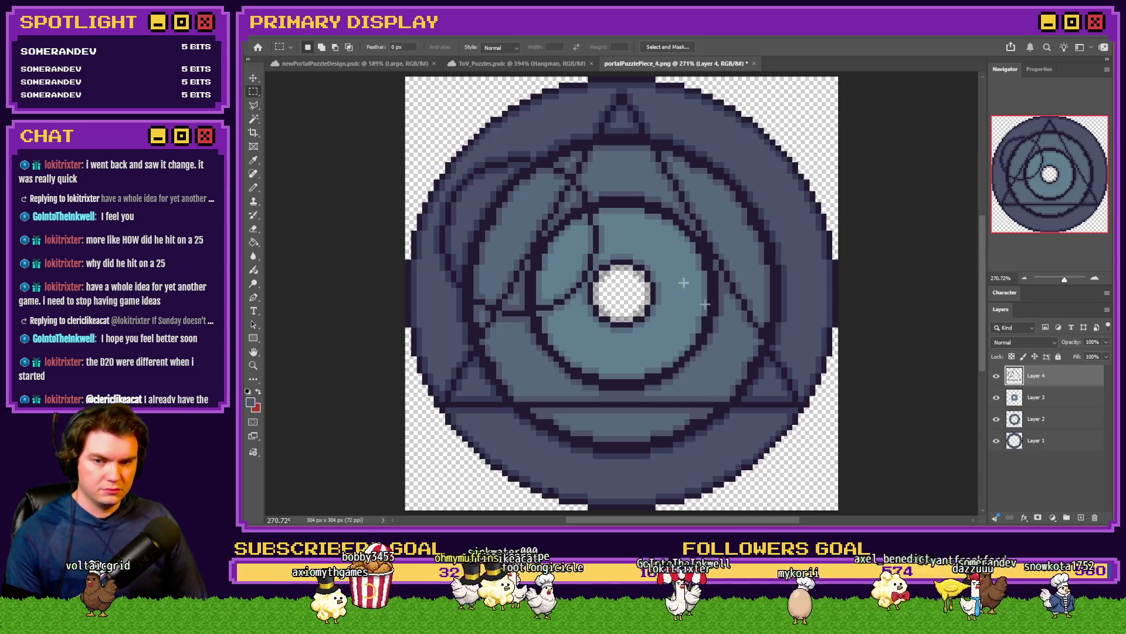
{"action": "left_click", "coordinate": [481, 63]}
{"action": "left_click", "coordinate": [397, 64]}
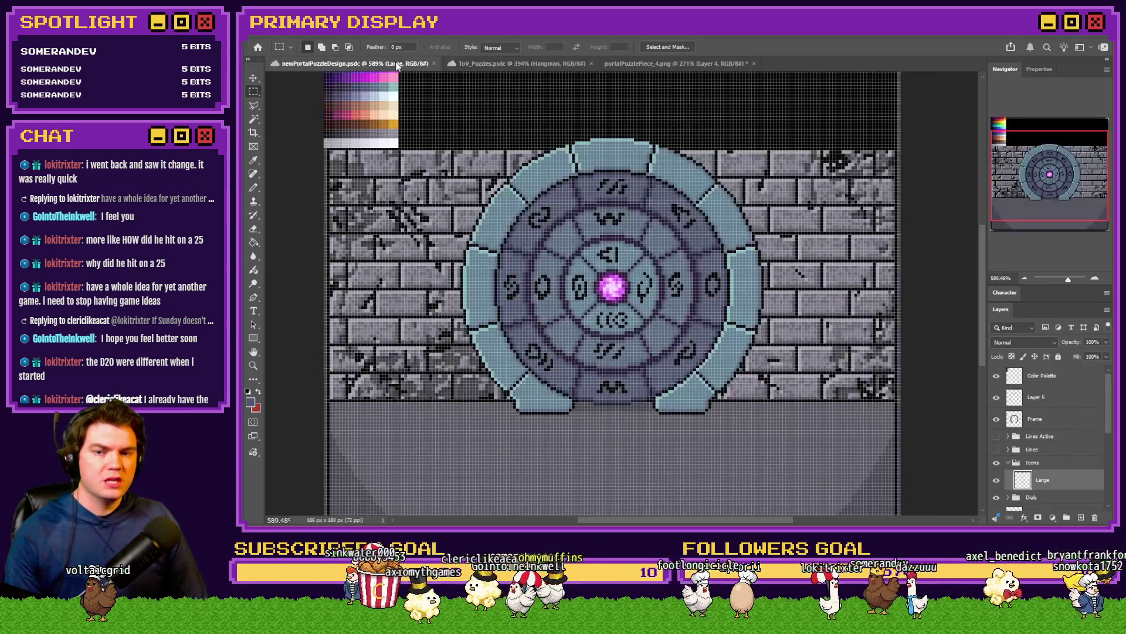
{"action": "left_click", "coordinate": [613, 63]}
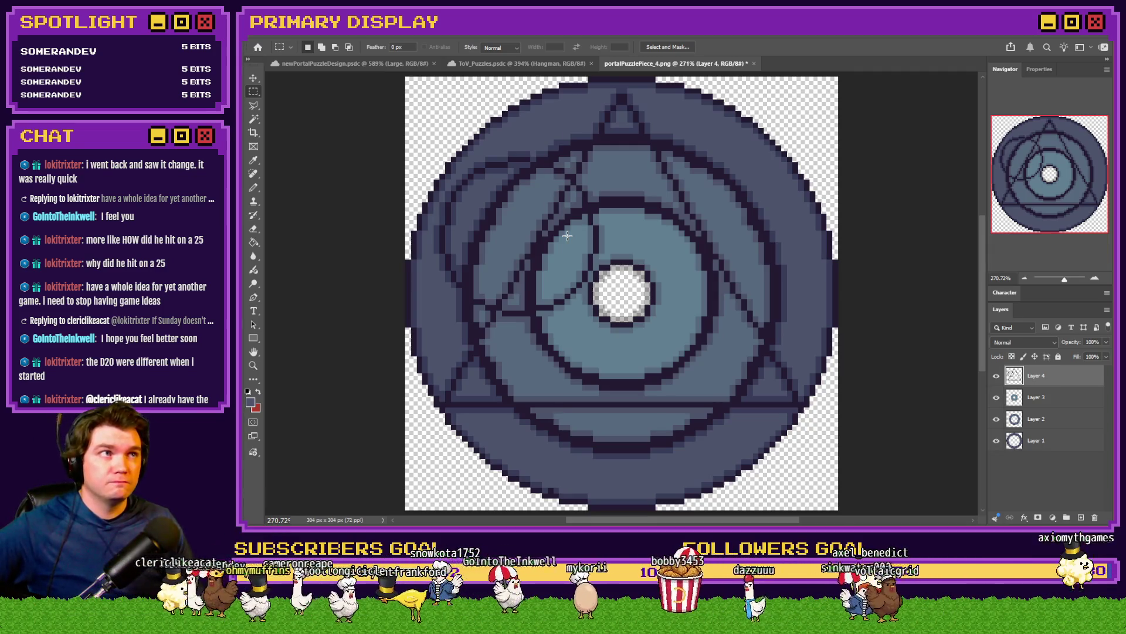
{"action": "left_click", "coordinate": [393, 64]}
{"action": "left_click", "coordinate": [516, 64]}
{"action": "left_click", "coordinate": [416, 63]}
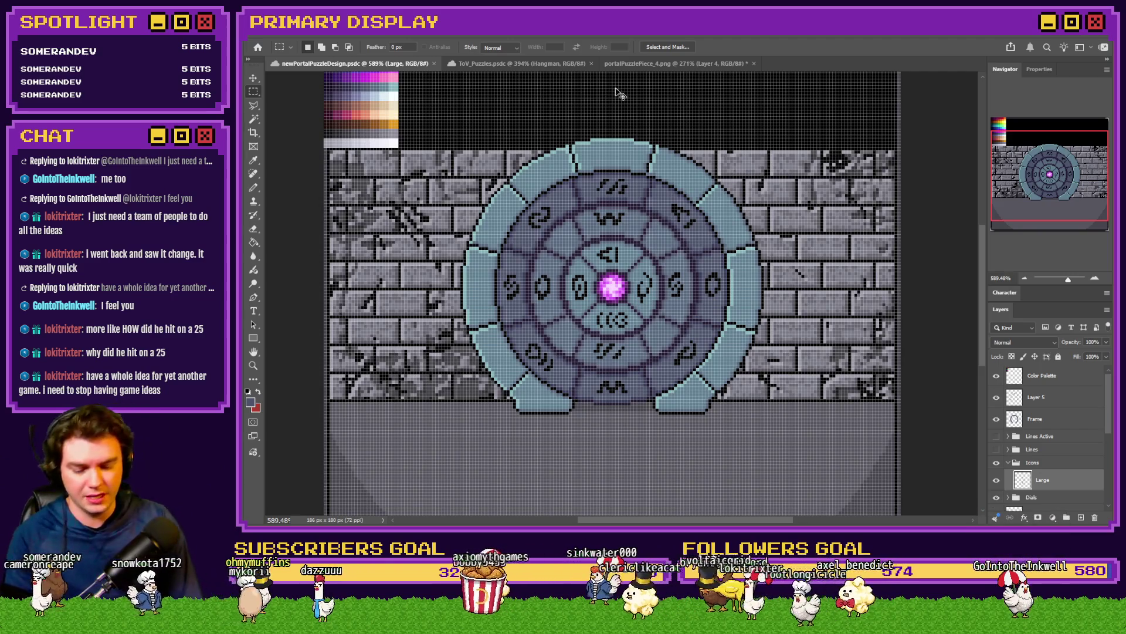
{"action": "scroll", "coordinate": [615, 88], "scroll_direction": "down", "scroll_amount": 2}
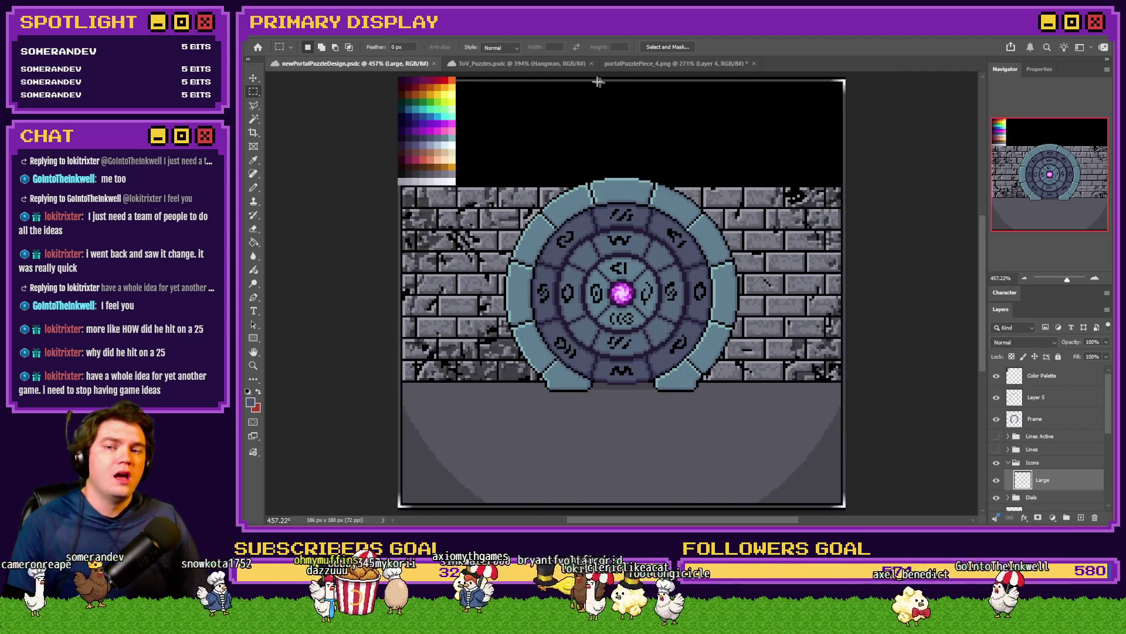
{"action": "left_click", "coordinate": [584, 64]}
{"action": "left_click", "coordinate": [623, 64]}
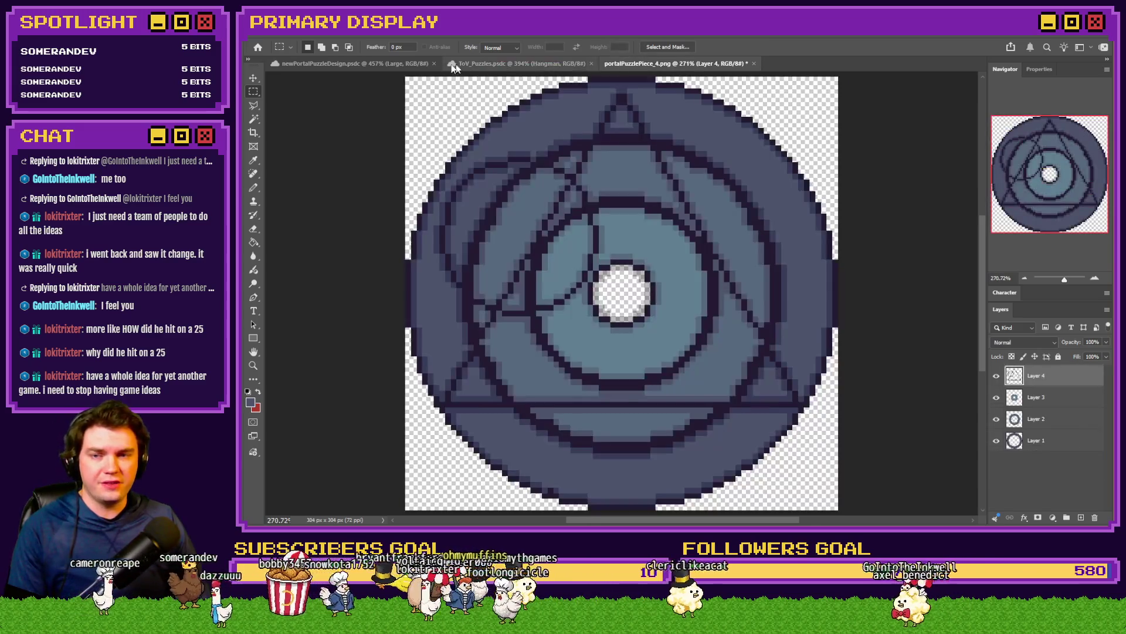
{"action": "left_click", "coordinate": [368, 62]}
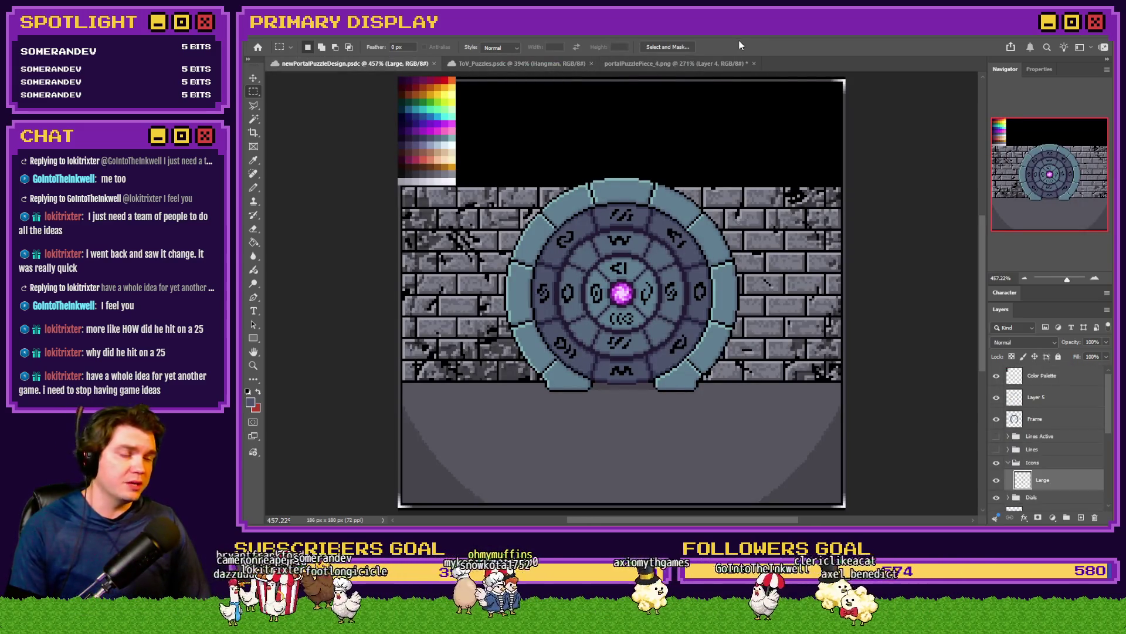